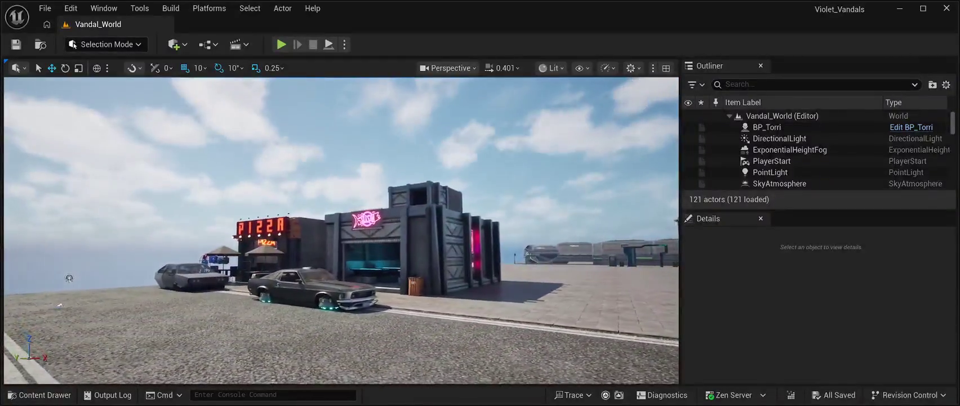
key("alt+p")
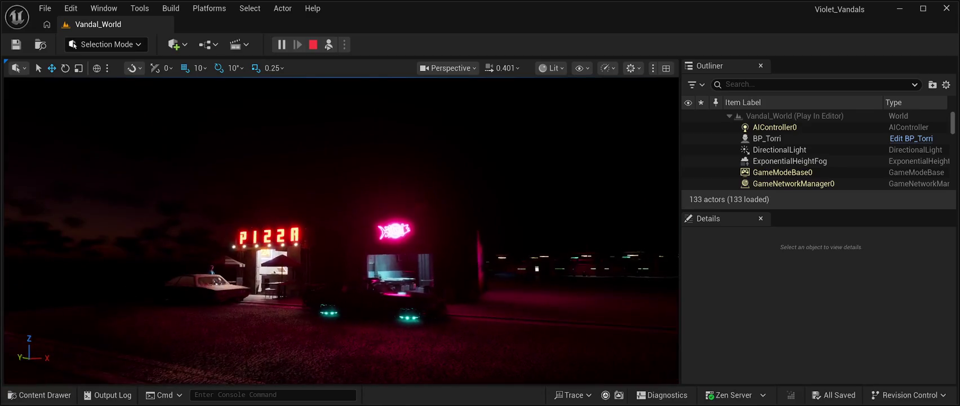
key("Escape")
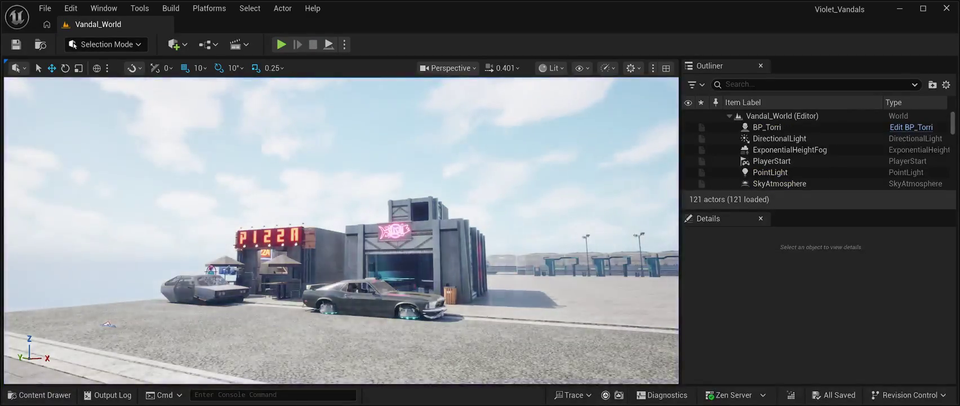
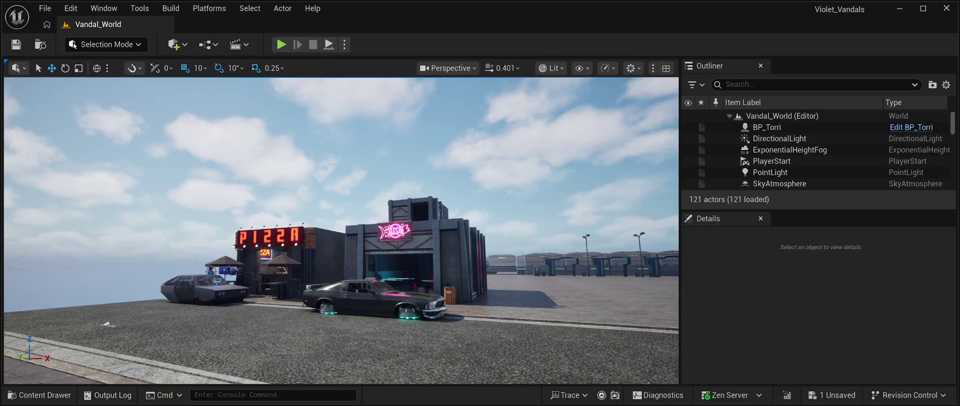
- Save the Vandal_World level with the pizza shop, neon garage and parked cars placed
key("ctrl+s")
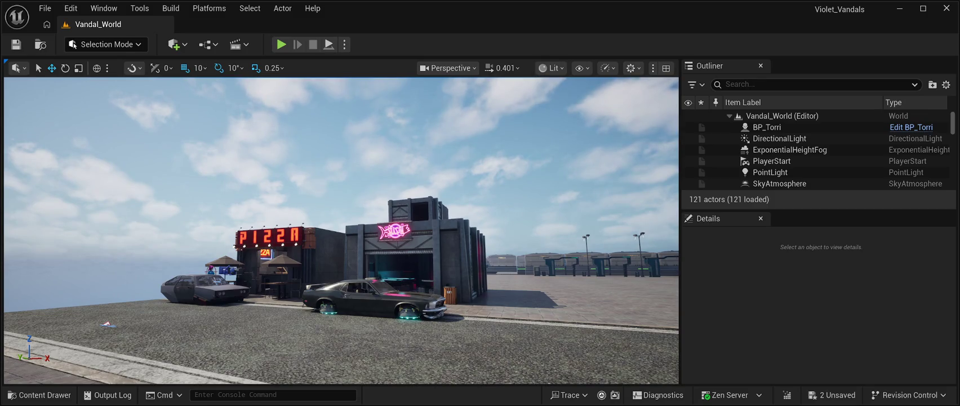
left_click(281, 44)
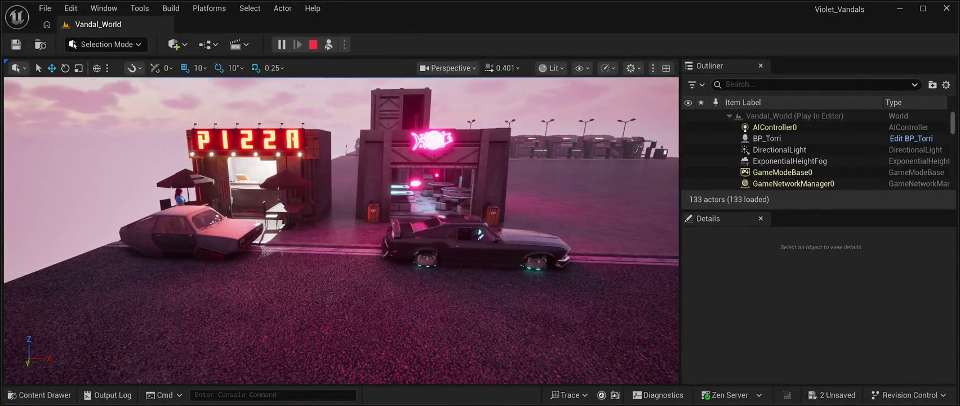
key("Escape")
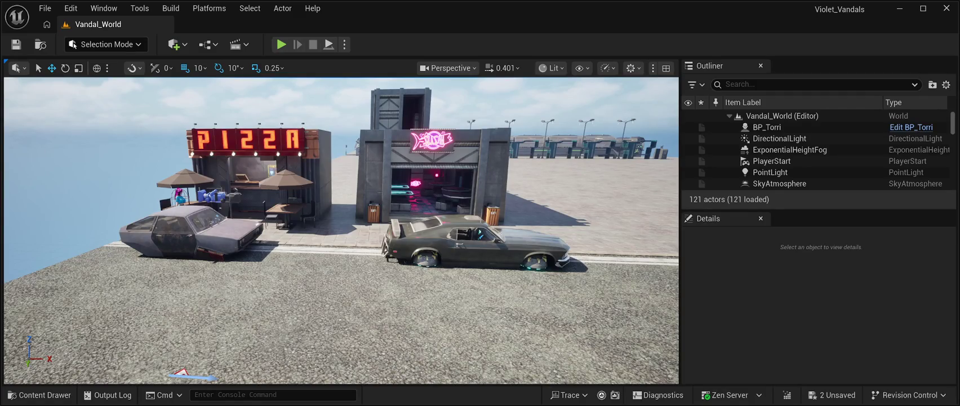
key("ctrl+s")
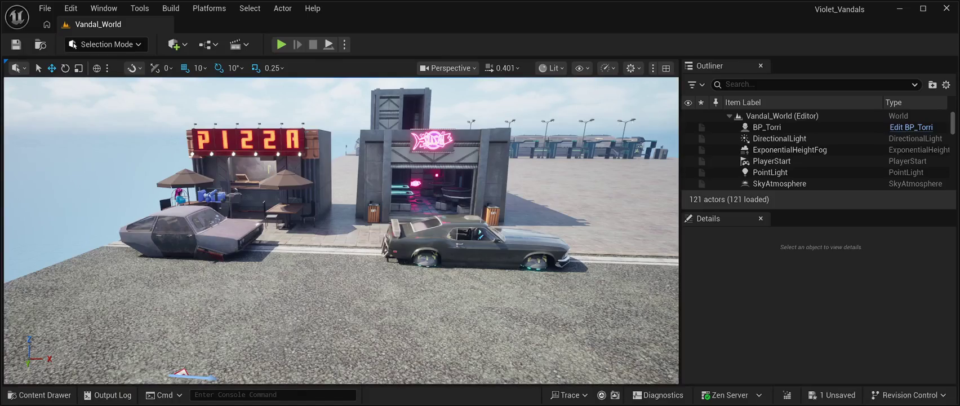
- Save the remaining unsaved changes to the Vandal_World level
key("ctrl+s")
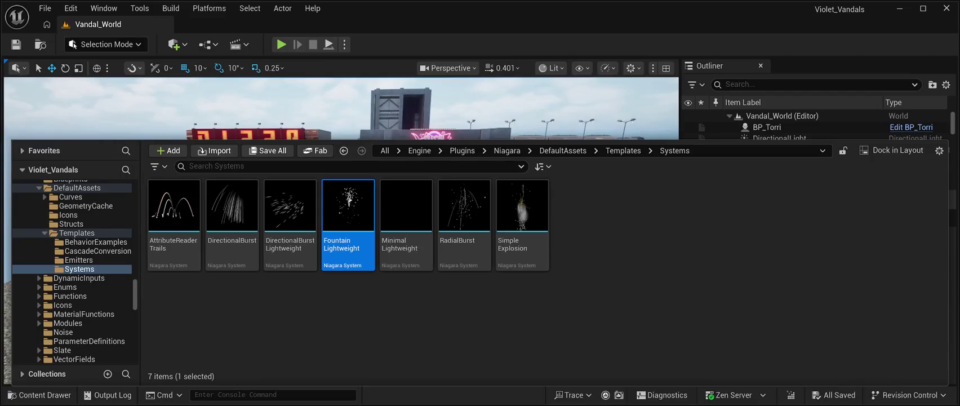
- Scroll the Content Drawer folder tree to the top and select the Content folder
scroll(72, 271, "up", 10)
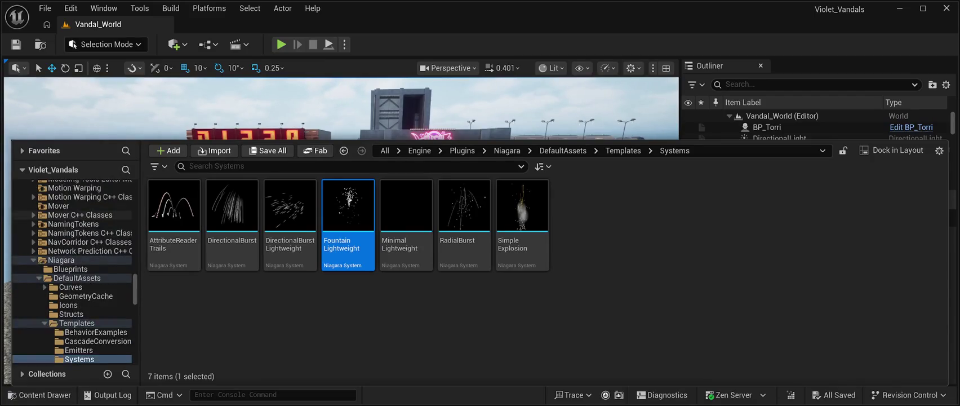
scroll(72, 271, "up", 6)
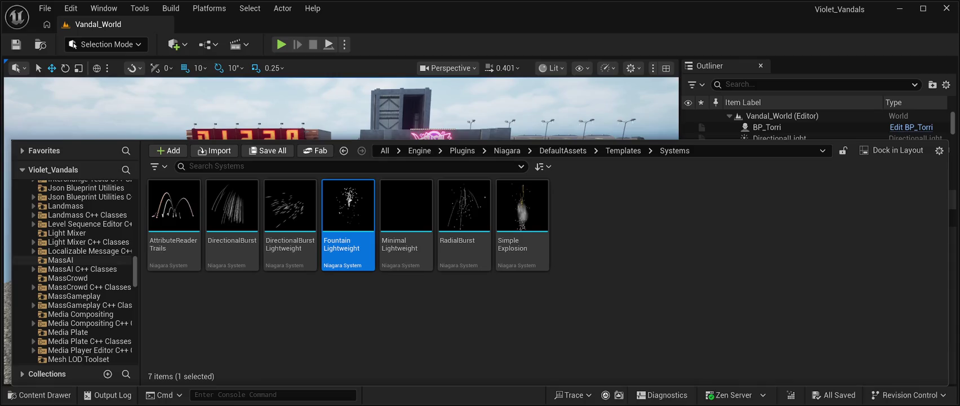
scroll(73, 270, "up", 15)
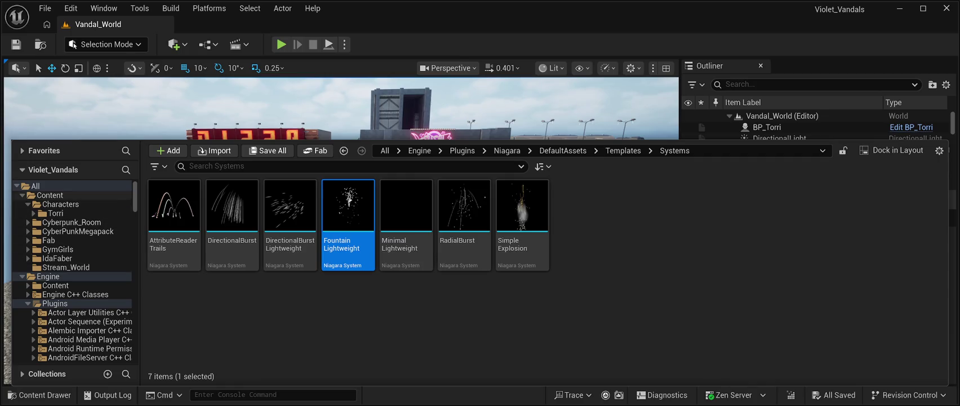
left_click(50, 195)
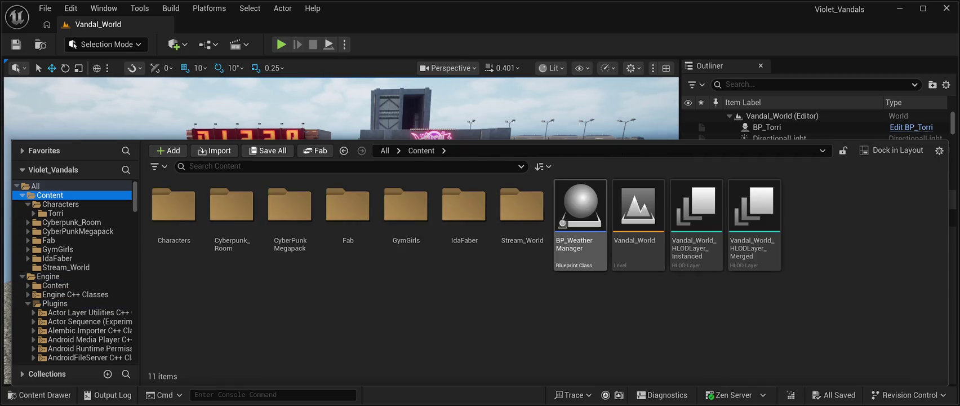
- Place BP_WeatherManager on the street between the cars, at 4210, 220, 110
left_click(581, 226)
key("ctrl+space")
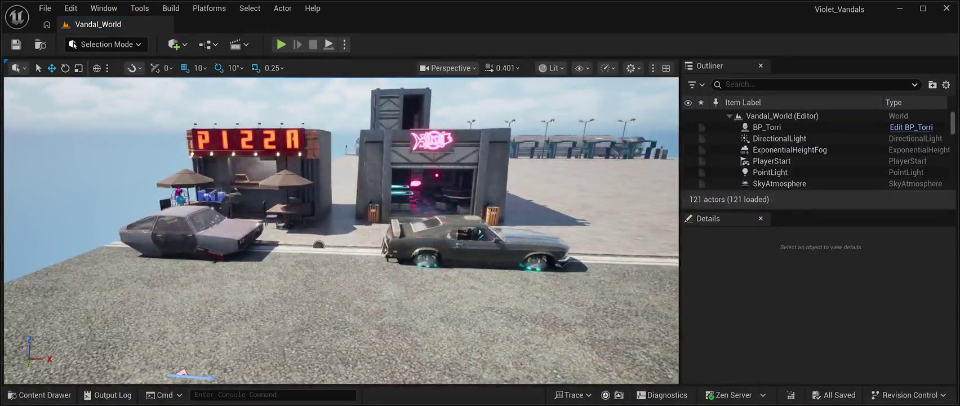
left_click_drag(318, 244, 320, 242)
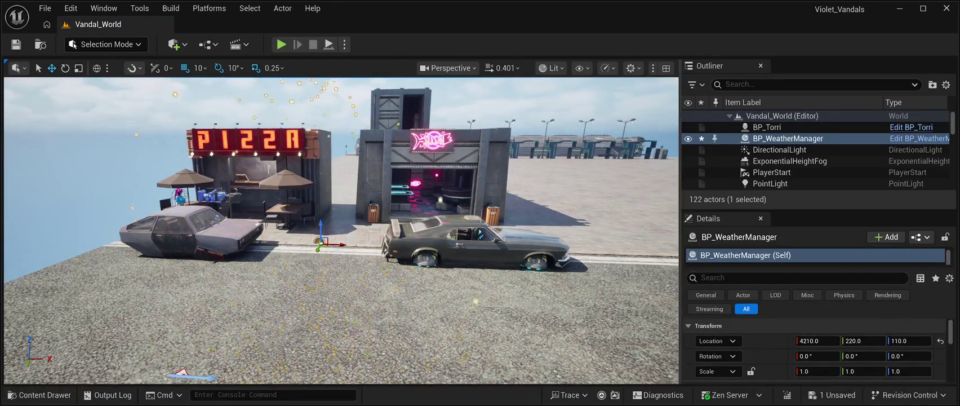
key("Escape")
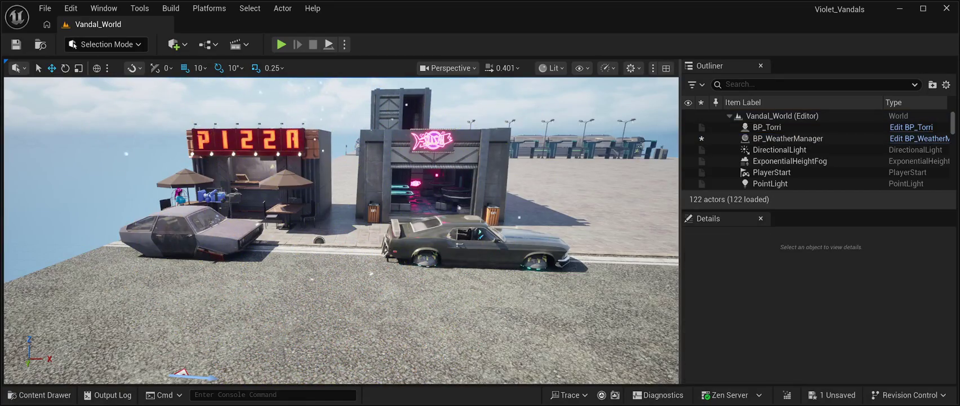
key("Up")
key("Right")
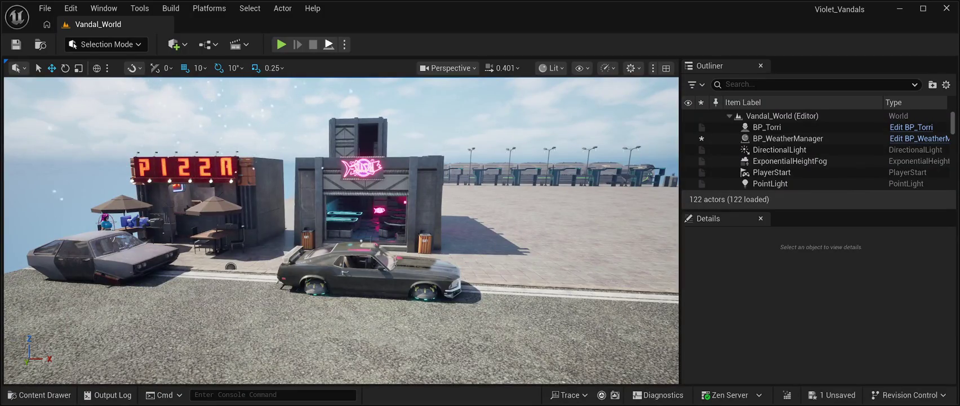
key("alt+p")
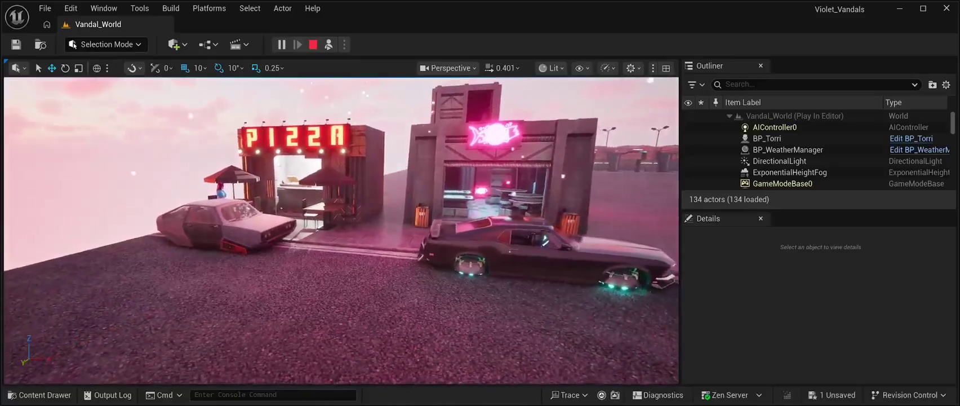
key("Escape")
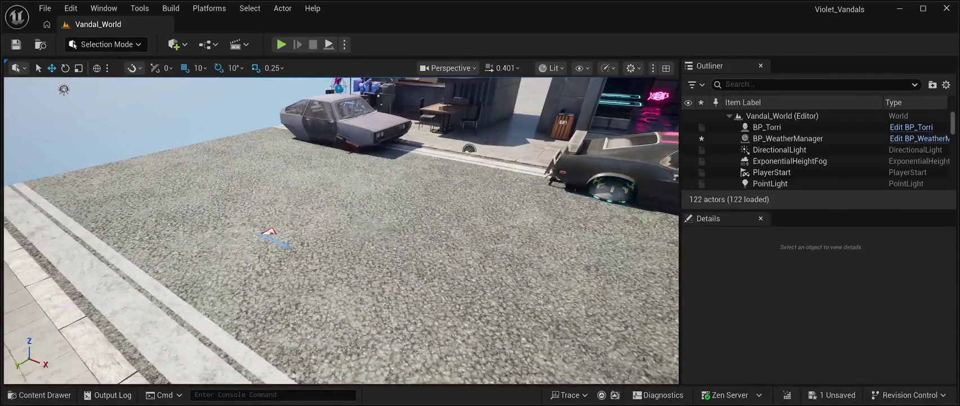
- Raise the PlayerStart from Z 210 to 280, then select SM_RestaurantSF01
left_click(772, 172)
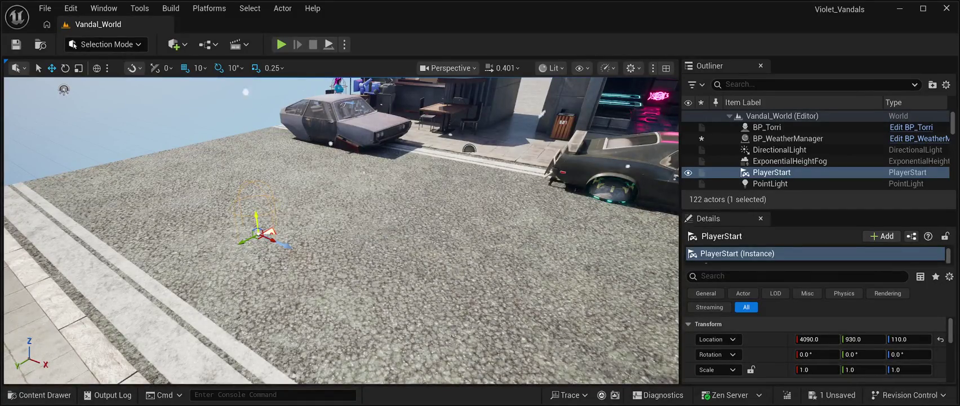
left_click_drag(256, 223, 243, 117)
scroll(341, 230, "down", 10)
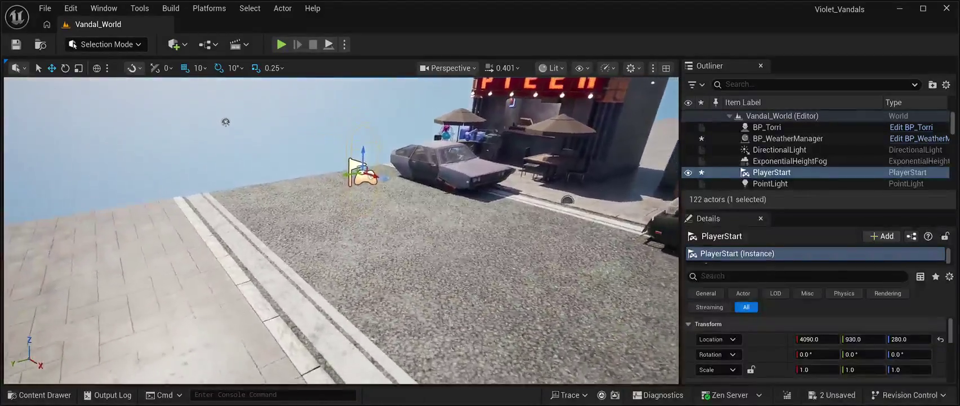
key("f")
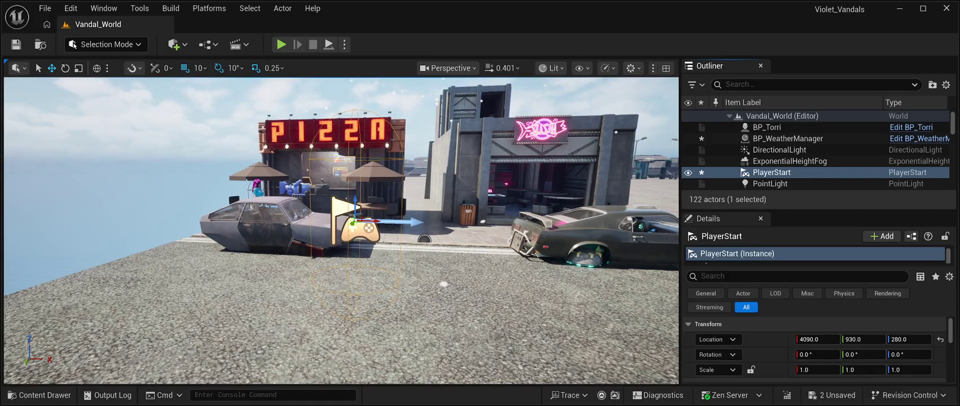
left_click(479, 169)
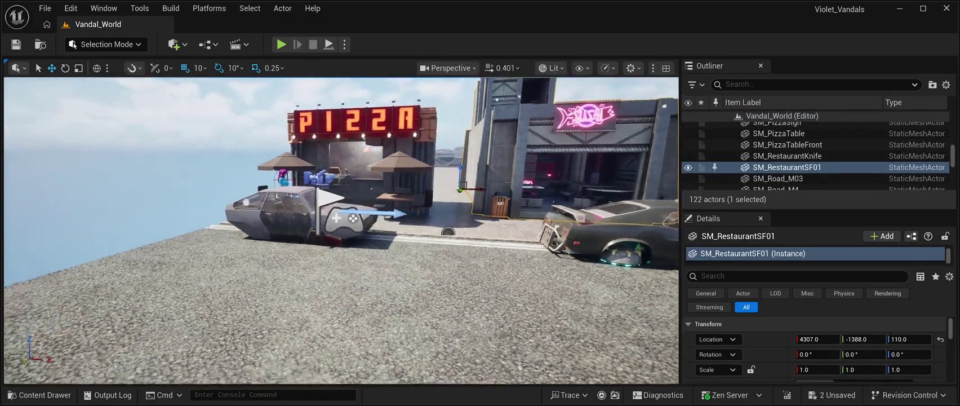
key("w")
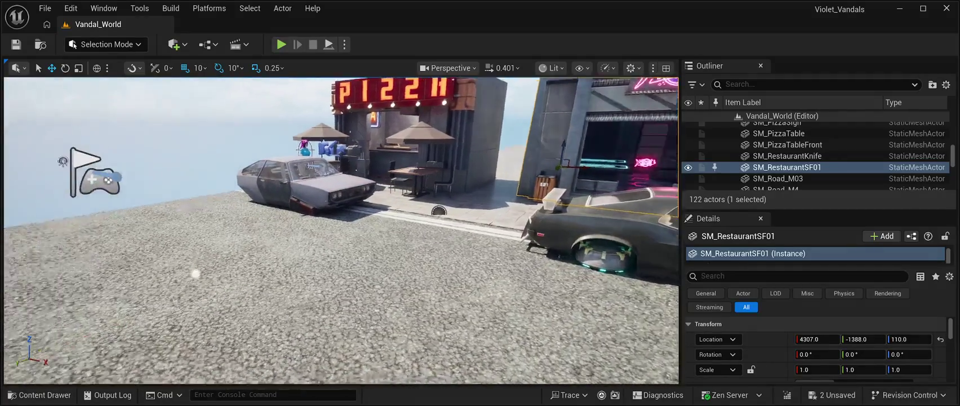
key("s")
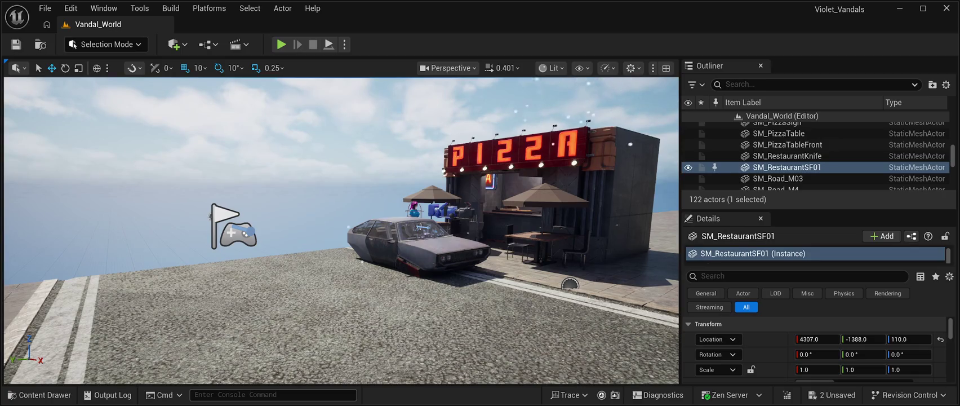
- Delete BP_WeatherManager from Vandal_World, bringing the level back to 121 actors
key("f")
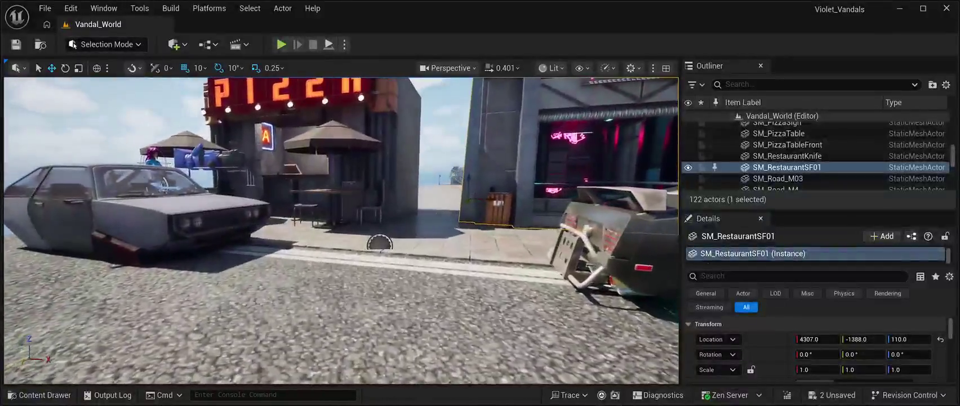
left_click(380, 243)
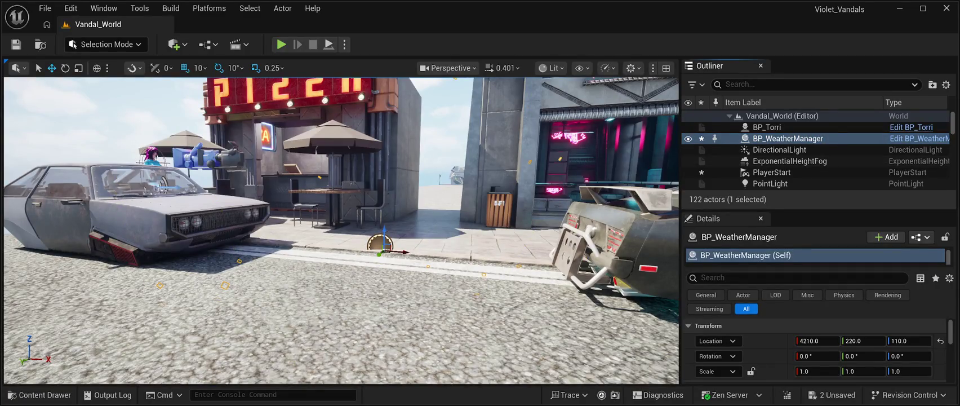
key("Delete")
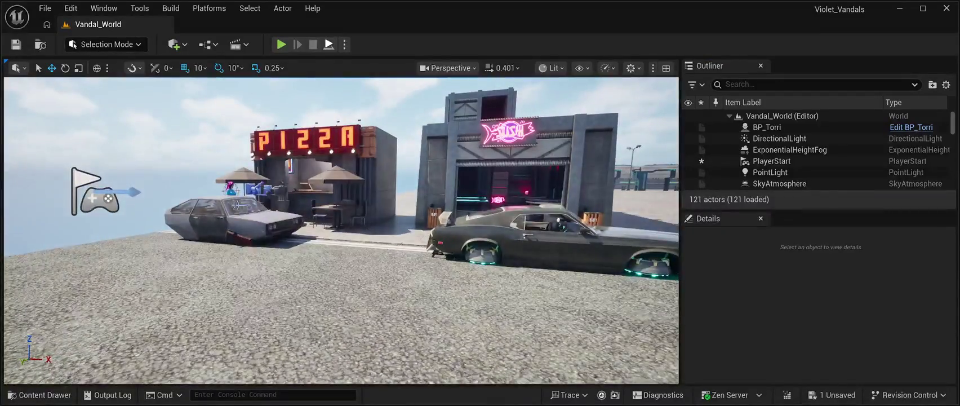
- Start a Play-In-Editor test run of Vandal_World with Alt+P
key("alt+p")
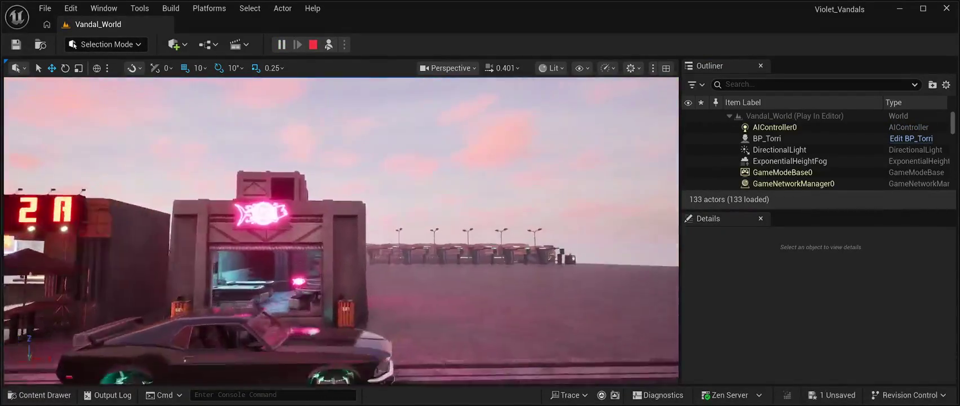
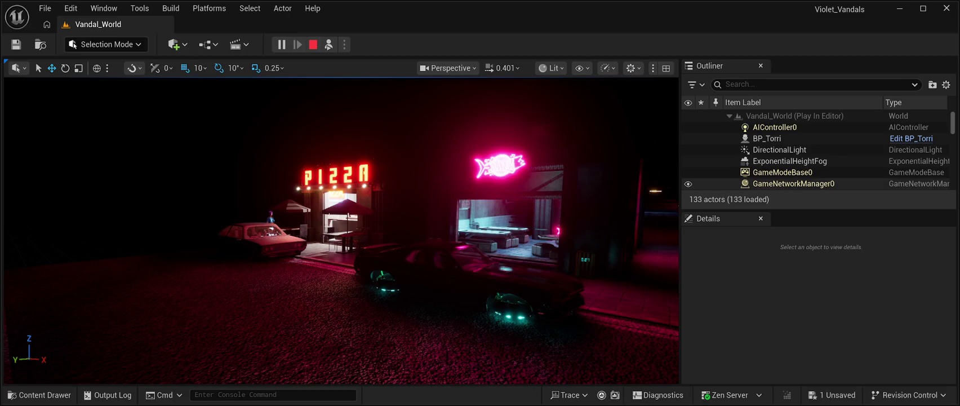
- Review the neon pizza and fish storefront street in Play In Editor, then stop the session with Esc
scroll(815, 152, "down", 5)
scroll(816, 156, "down", 15)
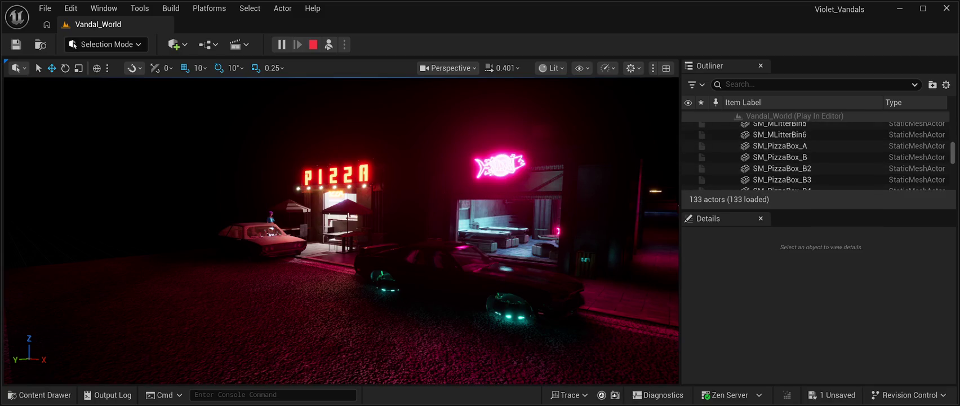
scroll(816, 158, "down", 10)
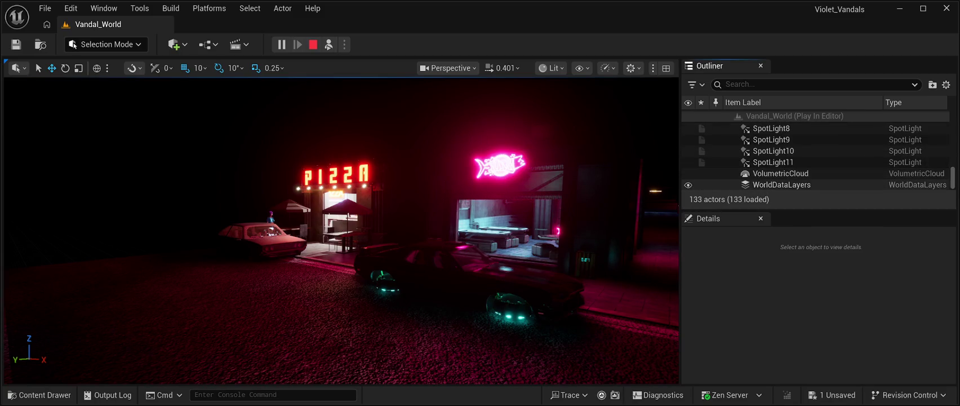
scroll(816, 167, "up", 3)
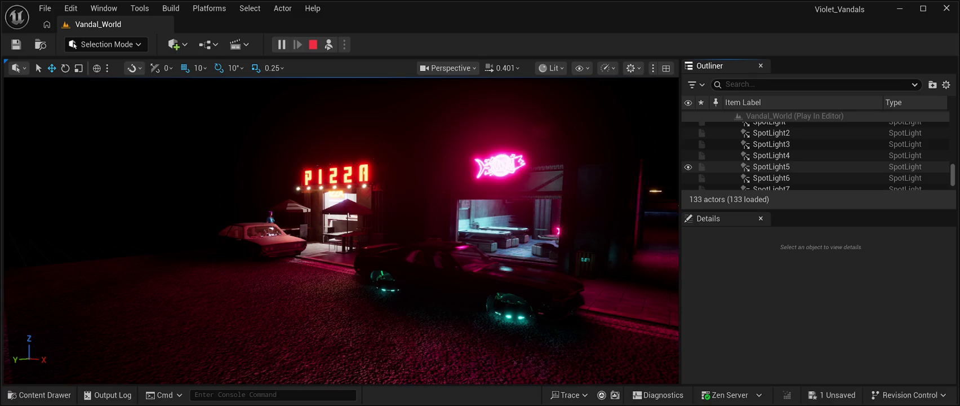
scroll(815, 156, "up", 4)
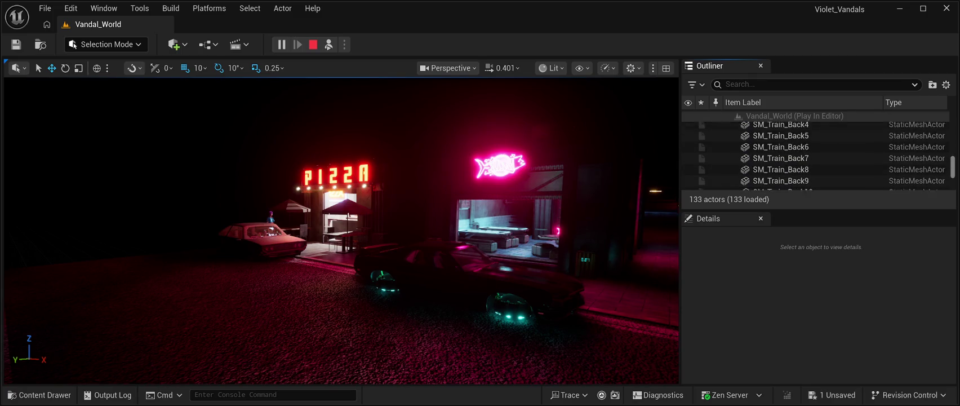
scroll(816, 154, "up", 20)
scroll(816, 154, "down", 1)
scroll(816, 154, "up", 1)
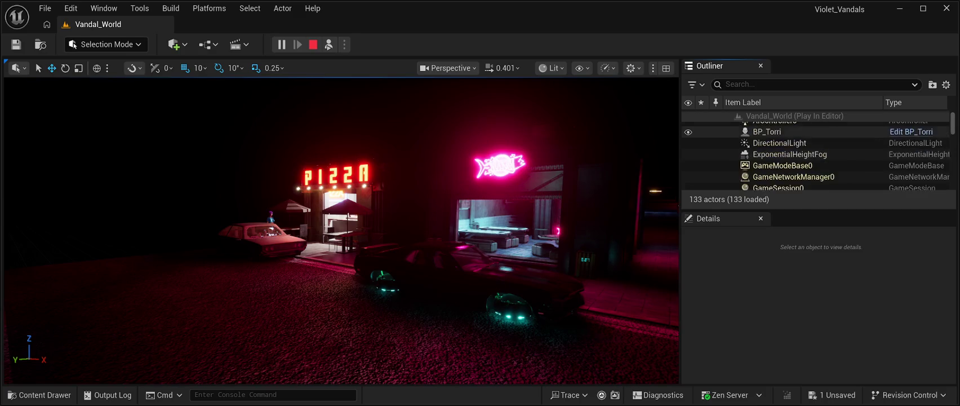
scroll(815, 130, "up", 1)
scroll(816, 127, "down", 1)
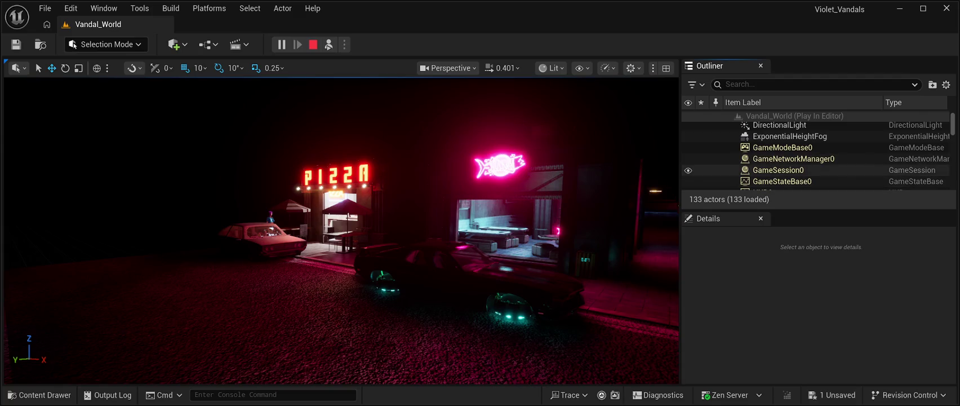
scroll(816, 170, "up", 1)
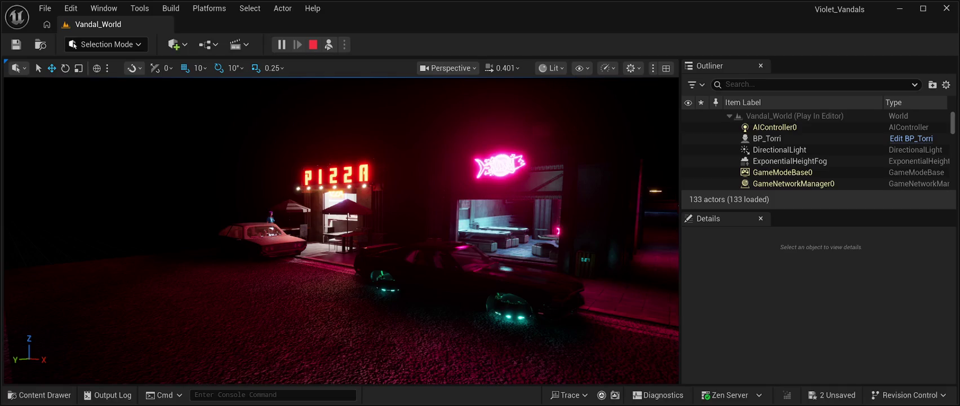
key("Escape")
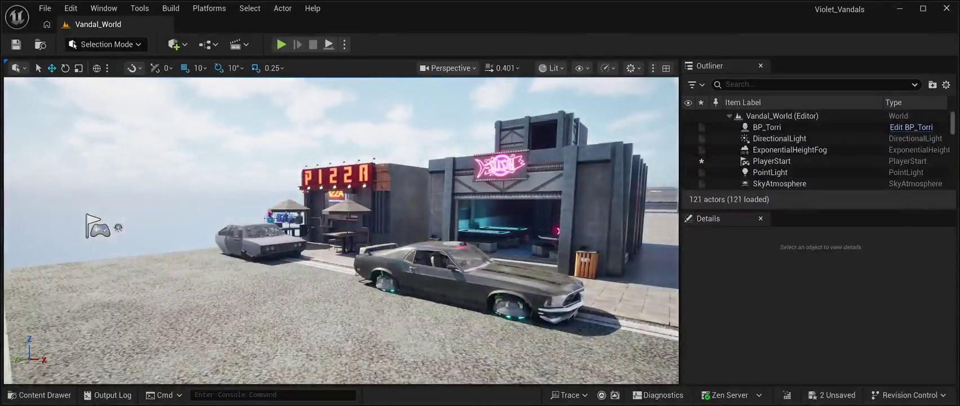